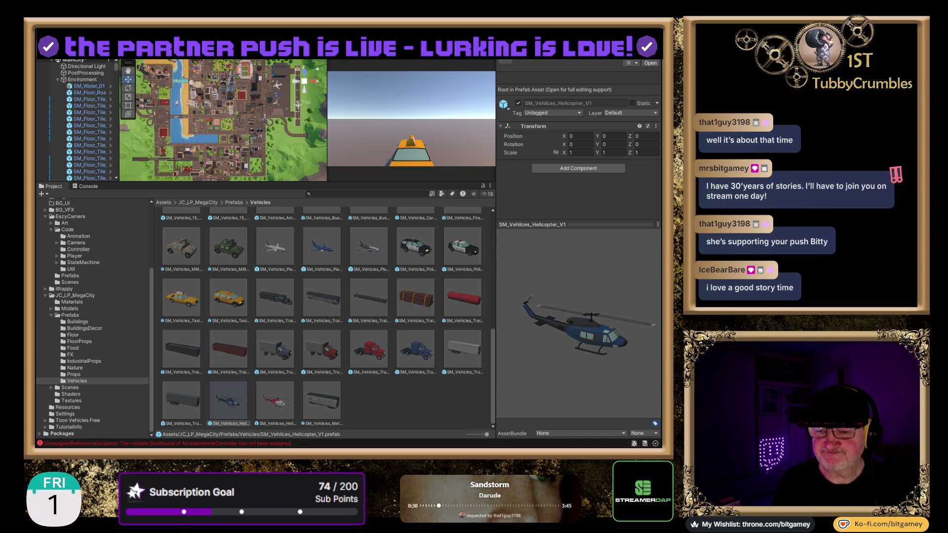
Clear the helicopter prefab from the Inspector and drag the splitter down to enlarge the scene and game views
{"action": "left_click", "coordinate": [410, 401]}
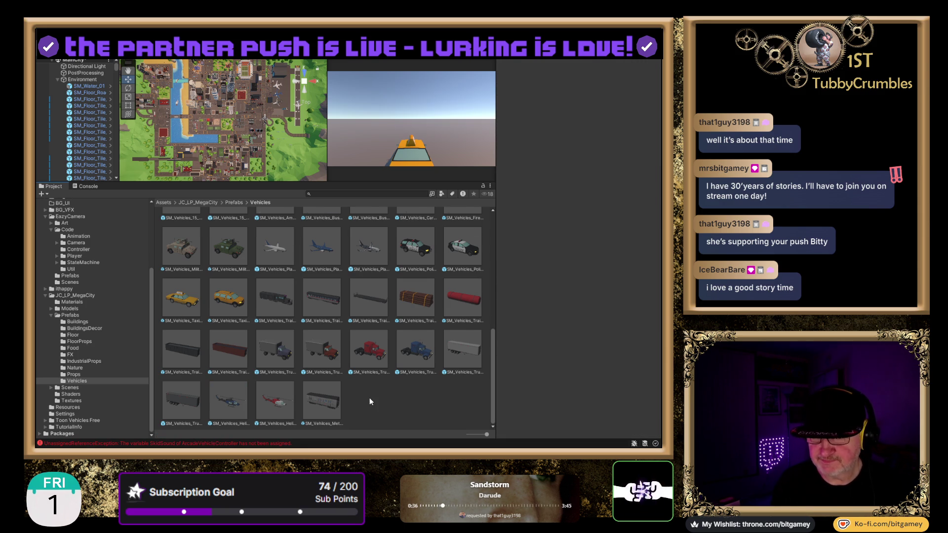
{"action": "scroll", "coordinate": [369, 398], "scroll_direction": "up", "scroll_amount": 5}
{"action": "scroll", "coordinate": [345, 303], "scroll_direction": "up", "scroll_amount": 3}
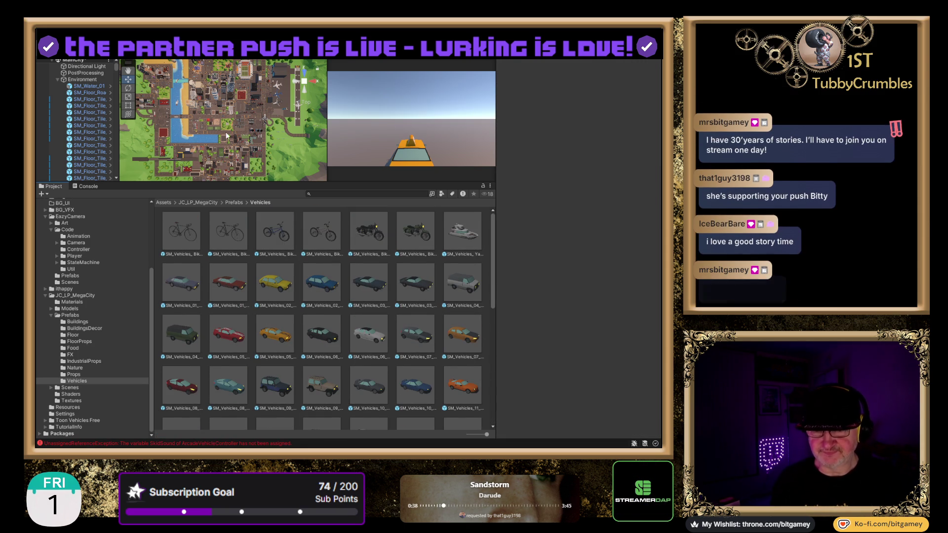
{"action": "left_click_drag", "start_coordinate": [244, 183], "coordinate": [232, 333]}
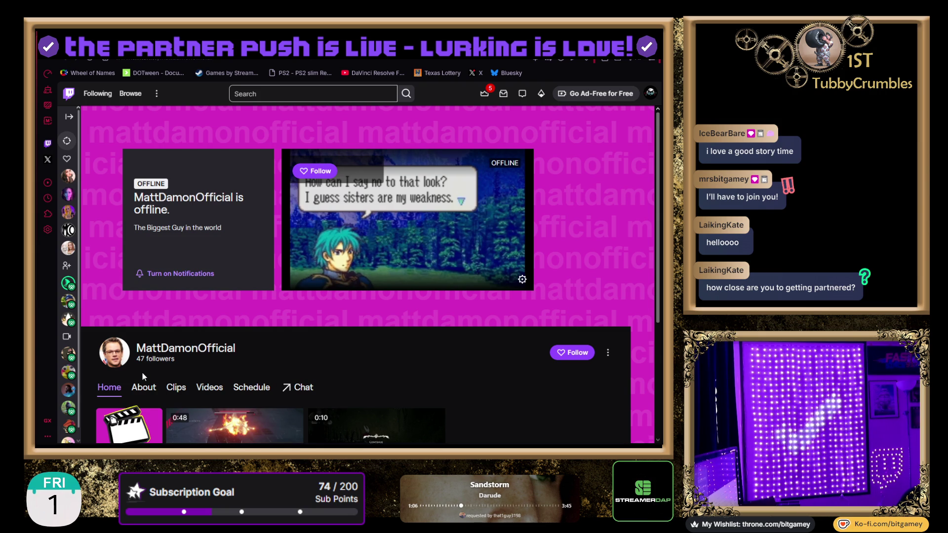
{"action": "scroll", "coordinate": [411, 360], "scroll_direction": "down", "scroll_amount": 3}
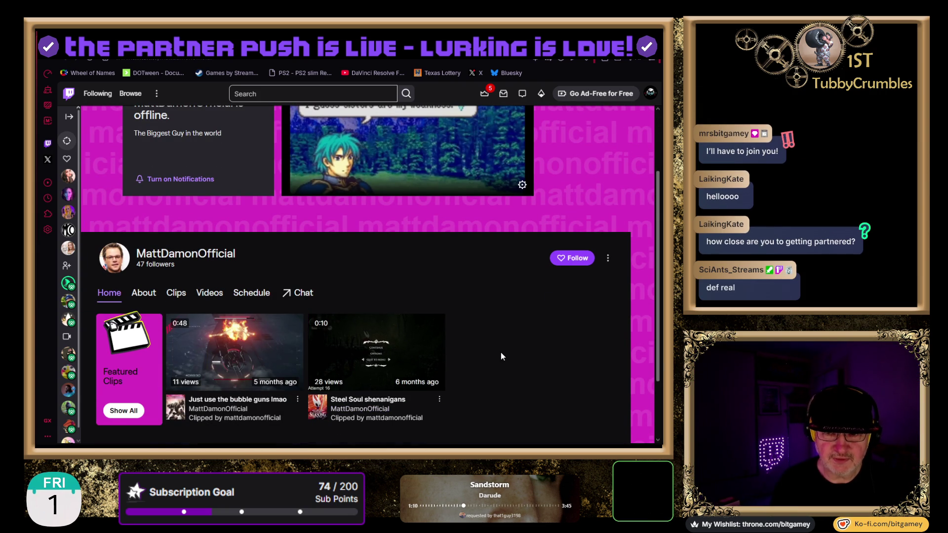
{"action": "scroll", "coordinate": [501, 352], "scroll_direction": "up", "scroll_amount": 3}
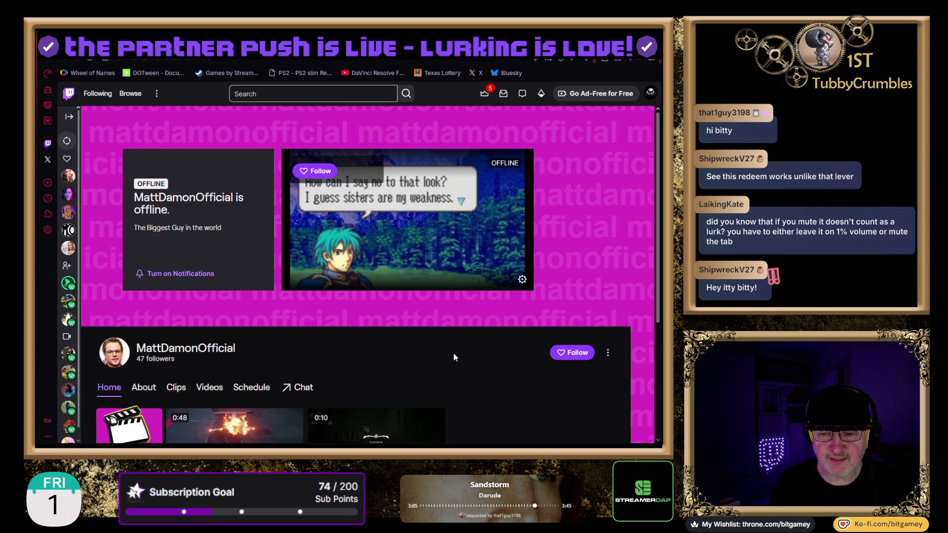
{"action": "scroll", "coordinate": [454, 353], "scroll_direction": "down", "scroll_amount": 3}
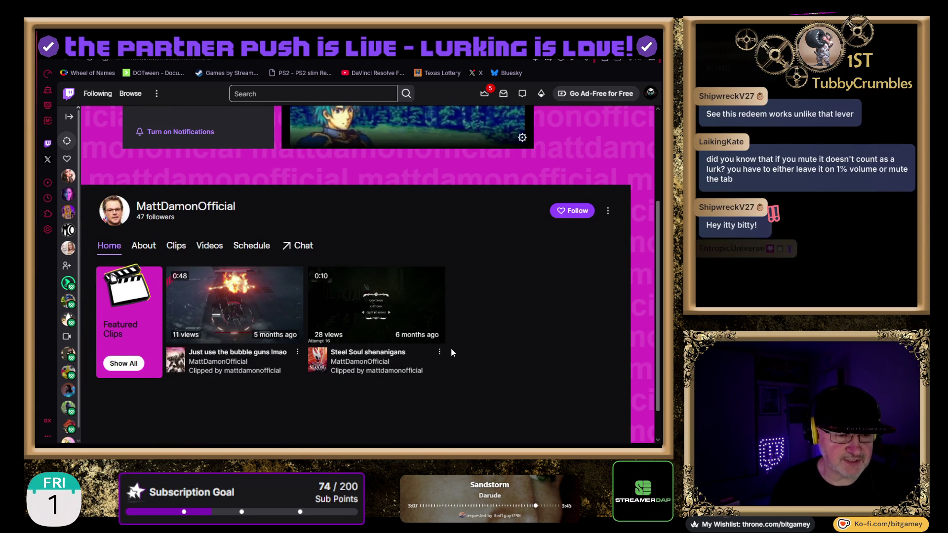
{"action": "scroll", "coordinate": [448, 348], "scroll_direction": "up", "scroll_amount": 3}
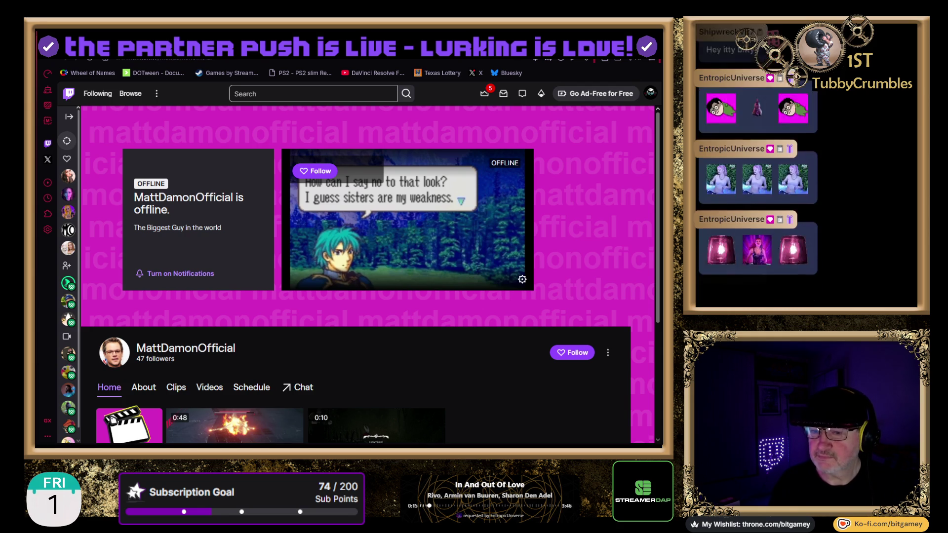
{"action": "scroll", "coordinate": [367, 274], "scroll_direction": "down", "scroll_amount": 1}
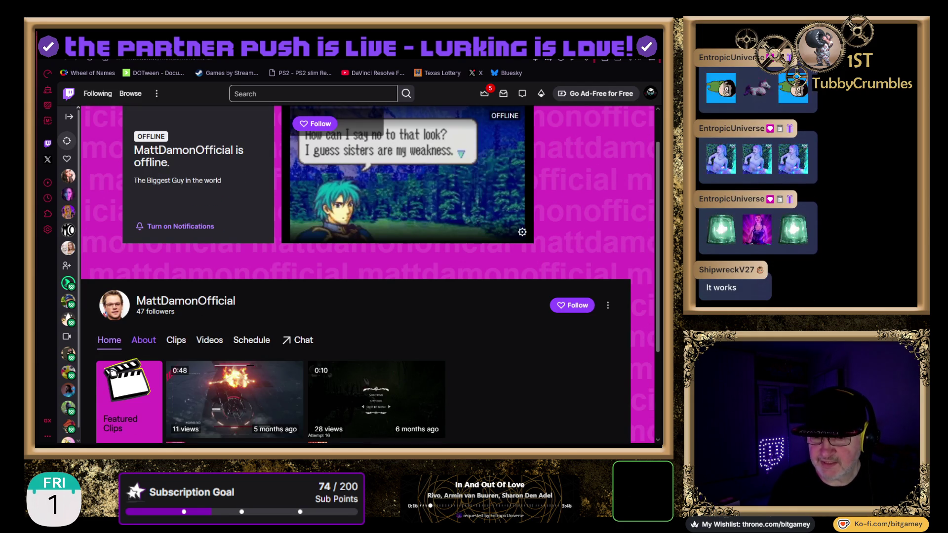
Read through the Twitch channel's About section, then move to the Throne wishlist tab
{"action": "left_click", "coordinate": [143, 339]}
{"action": "scroll", "coordinate": [461, 309], "scroll_direction": "down", "scroll_amount": 2}
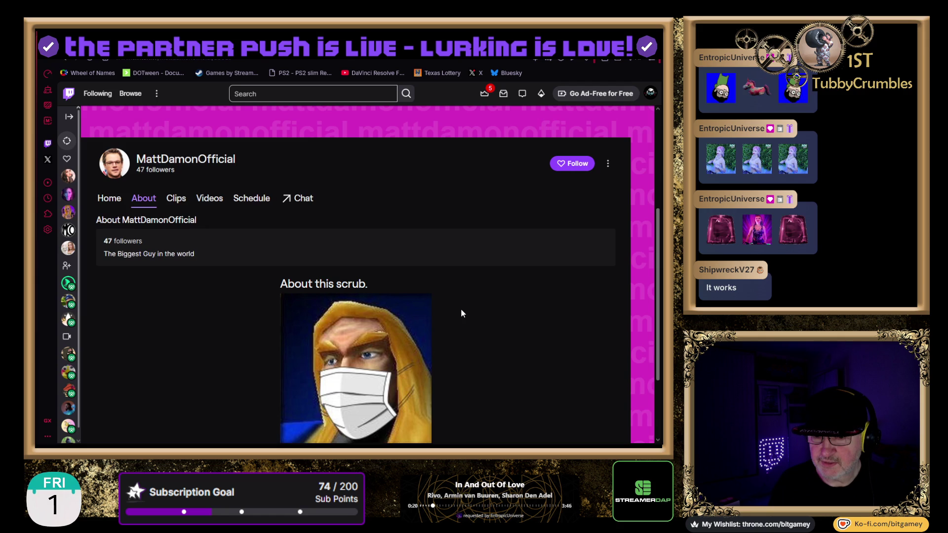
{"action": "scroll", "coordinate": [469, 284], "scroll_direction": "down", "scroll_amount": 3}
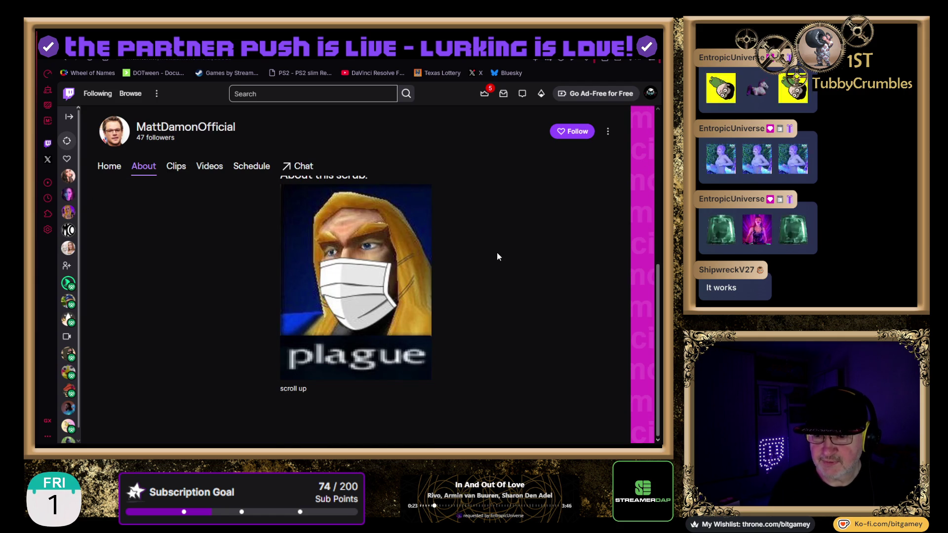
{"action": "scroll", "coordinate": [497, 255], "scroll_direction": "up", "scroll_amount": 6}
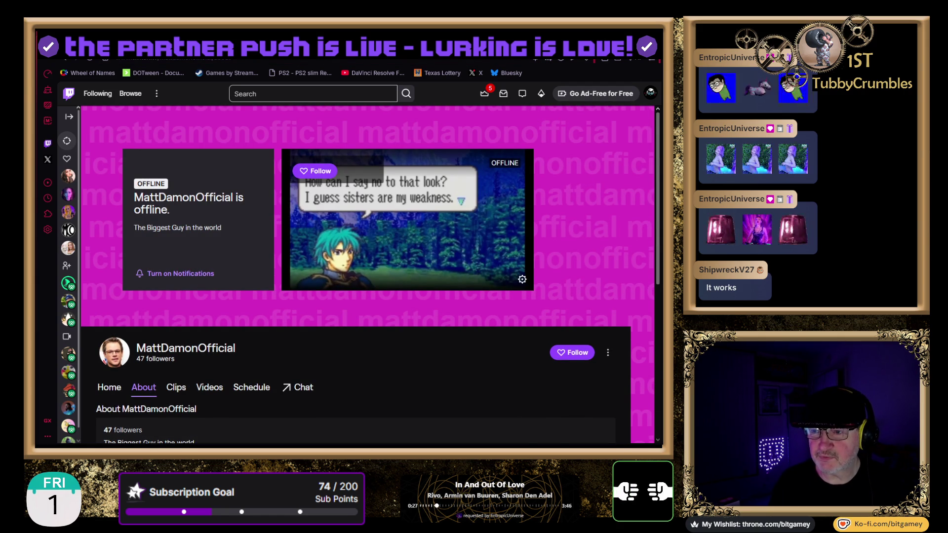
{"action": "key", "text": "ctrl+Tab"}
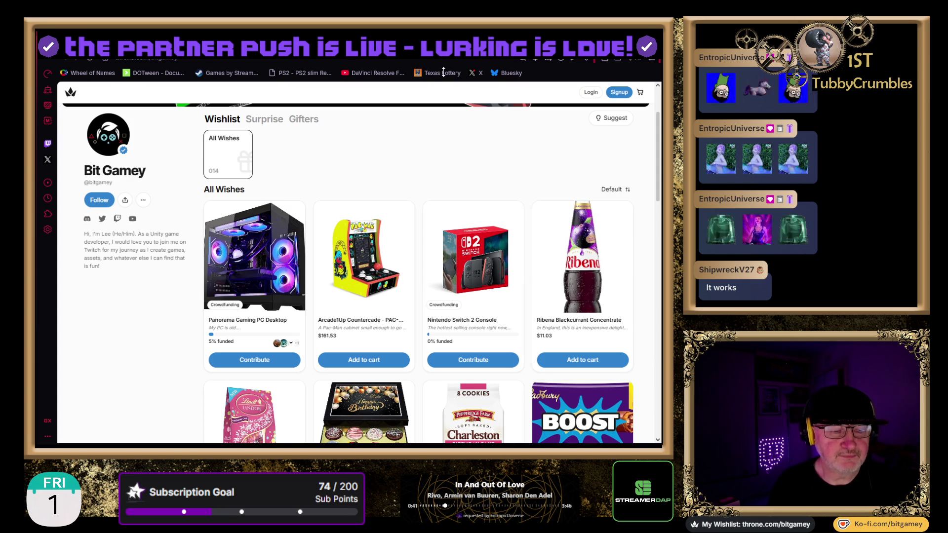
Return to the Unity editor showing the MegaCity scene and the Vehicles prefab folder
{"action": "key", "text": "alt+Tab"}
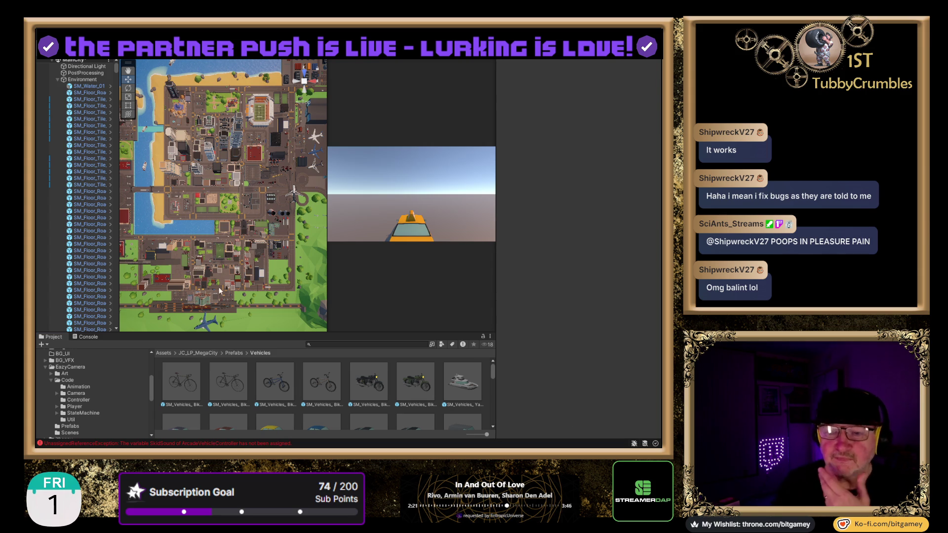
{"action": "scroll", "coordinate": [211, 186], "scroll_direction": "down", "scroll_amount": 1}
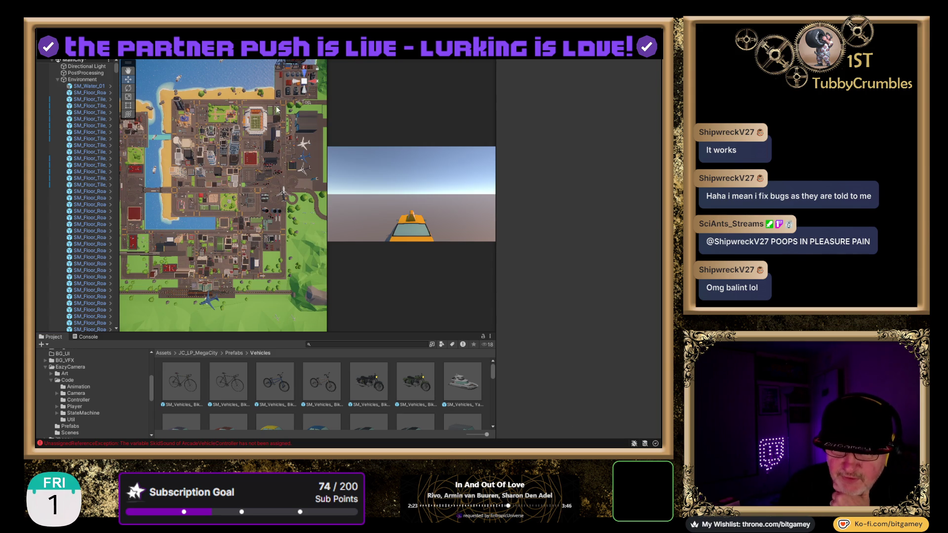
Switch the scene to the Back perspective view and zoom in on the city skyline and airplane
{"action": "left_click", "coordinate": [305, 91]}
{"action": "left_click_drag", "start_coordinate": [266, 196], "coordinate": [280, 190]}
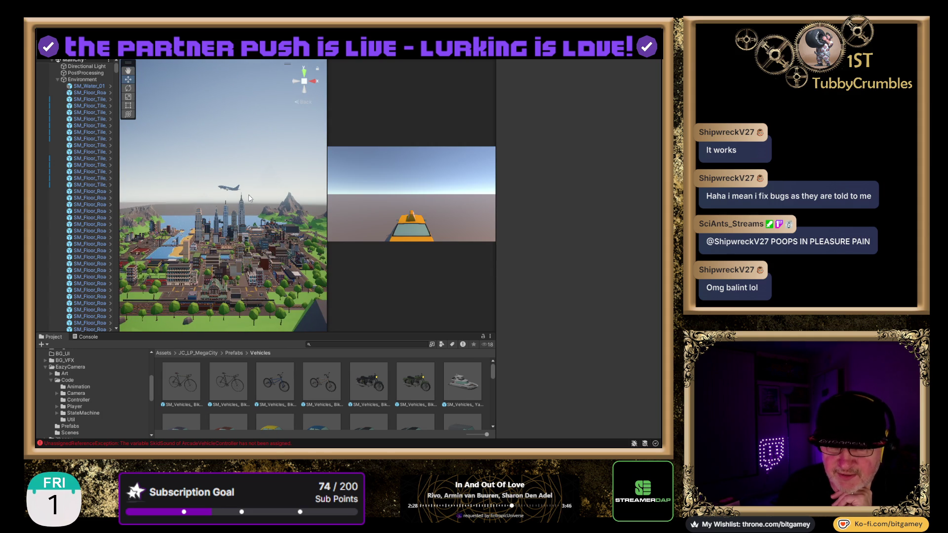
{"action": "scroll", "coordinate": [250, 198], "scroll_direction": "up", "scroll_amount": 2}
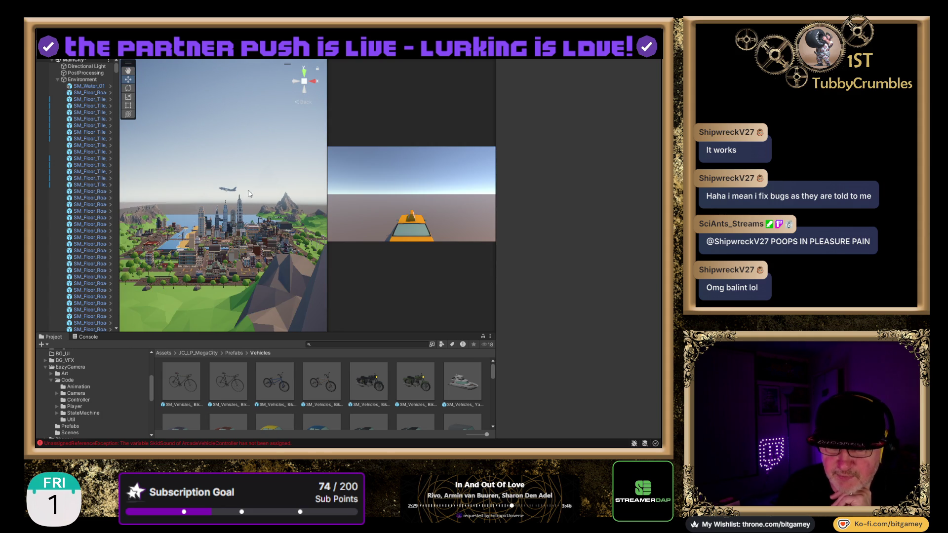
{"action": "scroll", "coordinate": [222, 177], "scroll_direction": "up", "scroll_amount": 3}
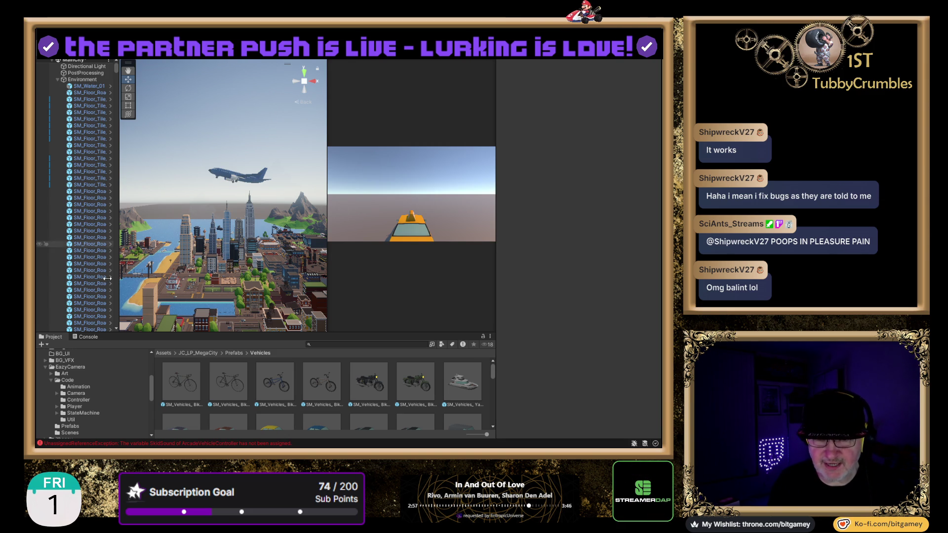
Select Arcade_PlayerTaxi and frame it close up in the scene view
{"action": "left_click", "coordinate": [58, 80]}
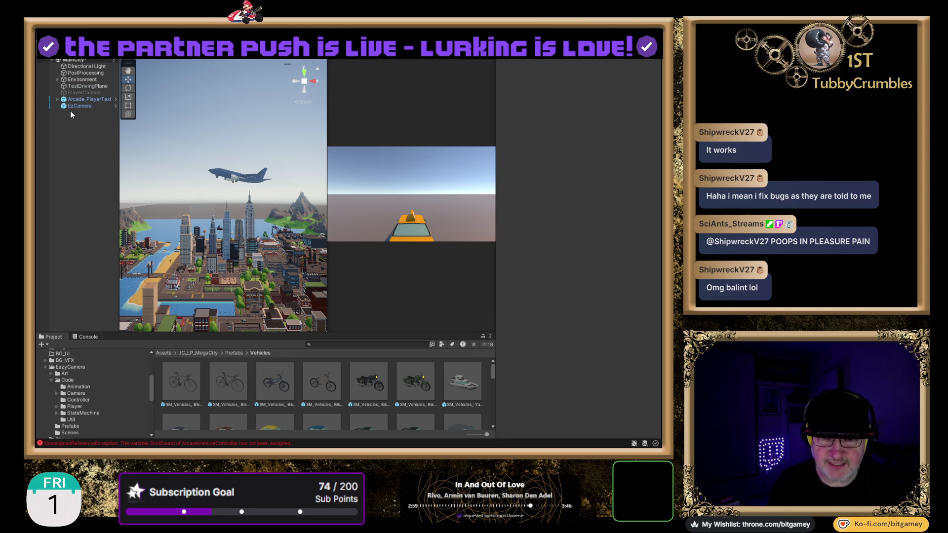
{"action": "left_click", "coordinate": [88, 100]}
{"action": "double_click", "coordinate": [89, 101]}
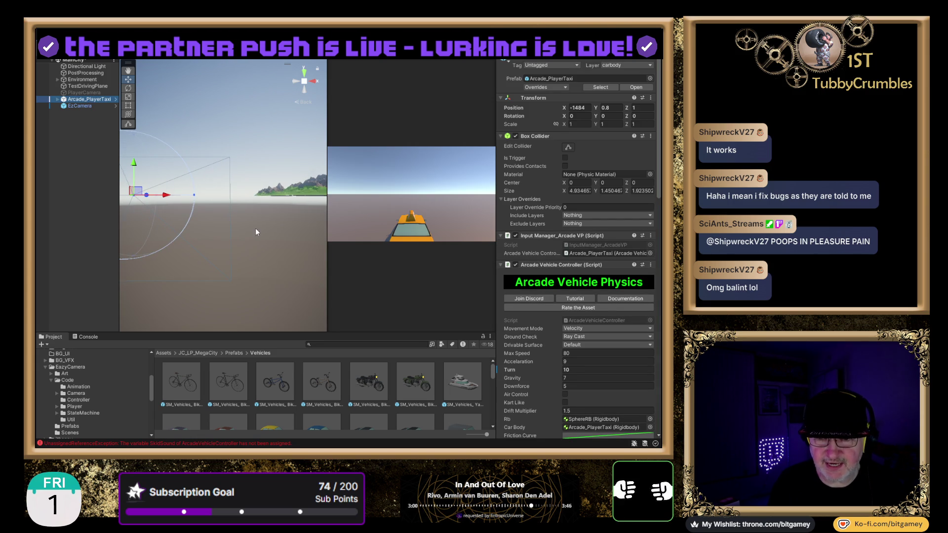
{"action": "key", "text": "f"}
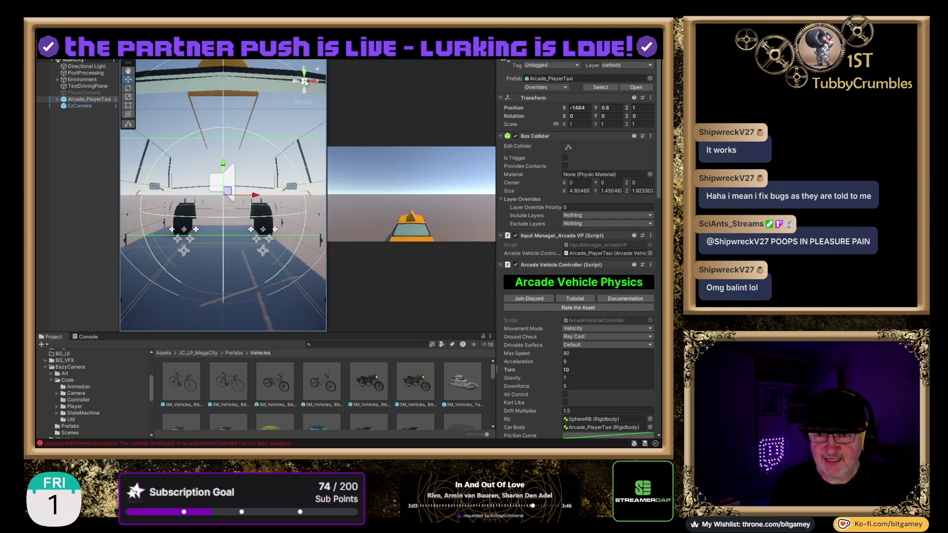
View the taxi from directly above, then narrow the hierarchy and widen the scene view
{"action": "left_click", "coordinate": [304, 74]}
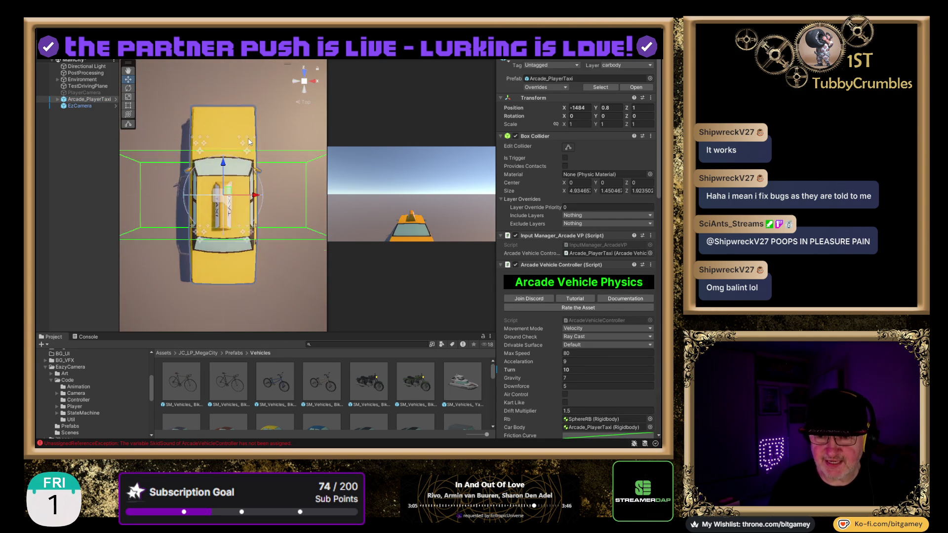
{"action": "scroll", "coordinate": [241, 148], "scroll_direction": "down", "scroll_amount": 10}
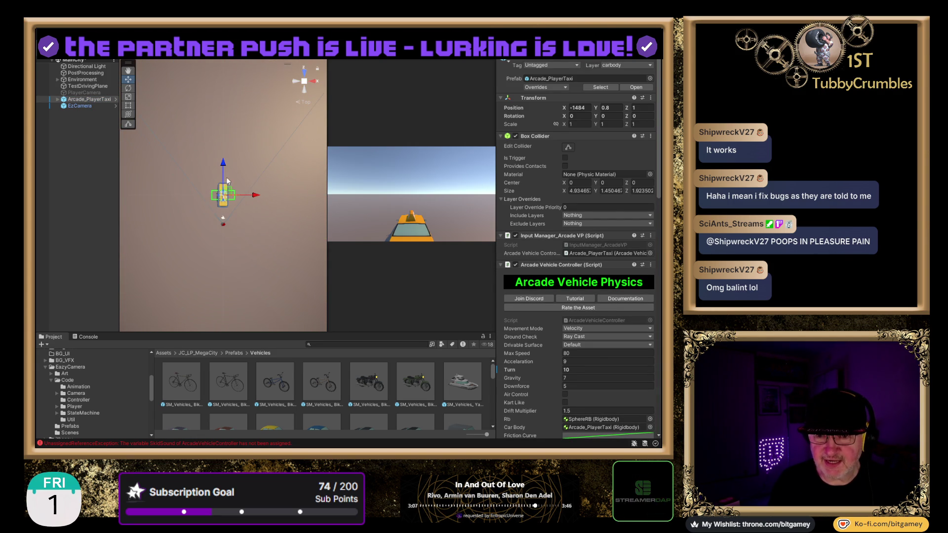
{"action": "mouse_move", "coordinate": [268, 214]}
{"action": "left_mouse_down"}
{"action": "mouse_move", "coordinate": [269, 242]}
{"action": "mouse_move", "coordinate": [250, 244]}
{"action": "left_mouse_up"}
{"action": "left_click_drag", "start_coordinate": [117, 183], "coordinate": [112, 184]}
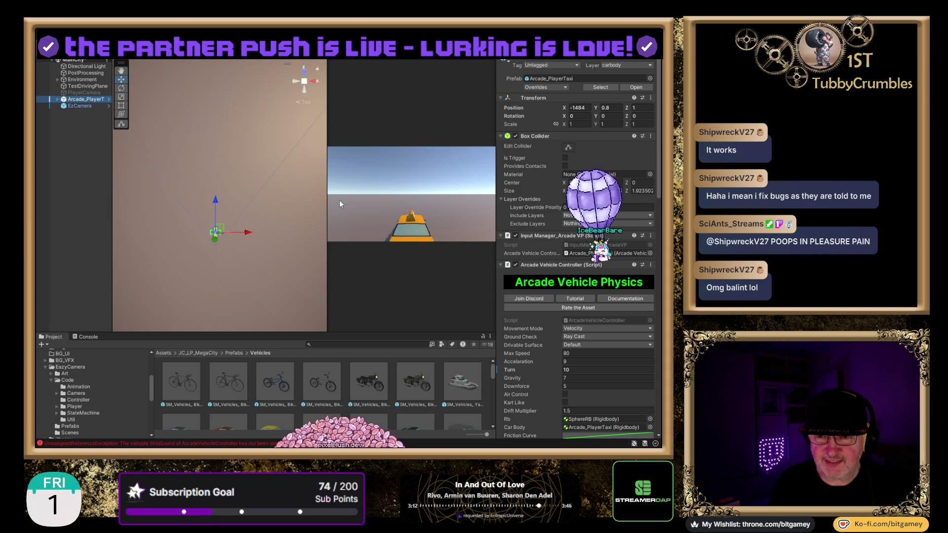
{"action": "left_click_drag", "start_coordinate": [328, 198], "coordinate": [344, 198]}
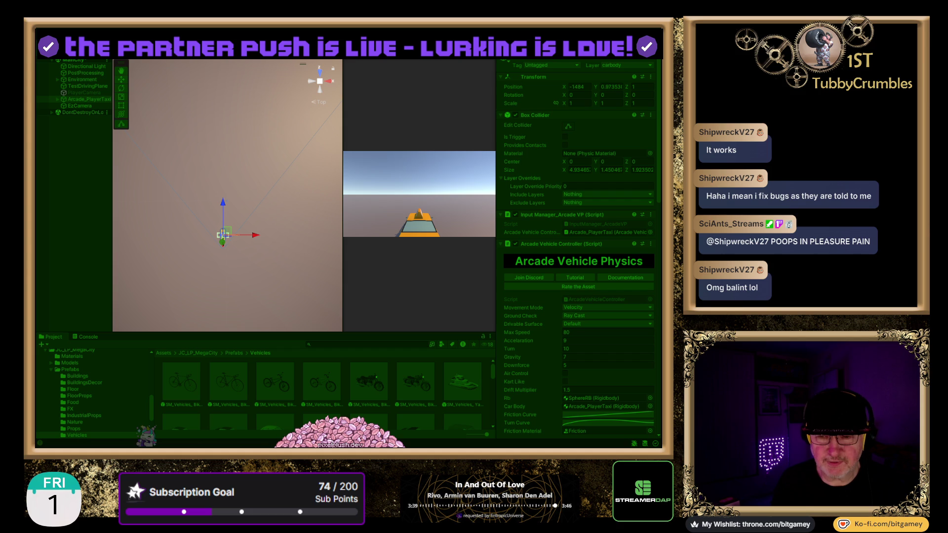
Drive the taxi forward in left-hand circles around the test plane, then exit play mode
{"action": "key", "text": "w"}
{"action": "key", "text": "a"}
{"action": "key", "text": "a"}
{"action": "key", "text": "a"}
{"action": "key", "text": "a"}
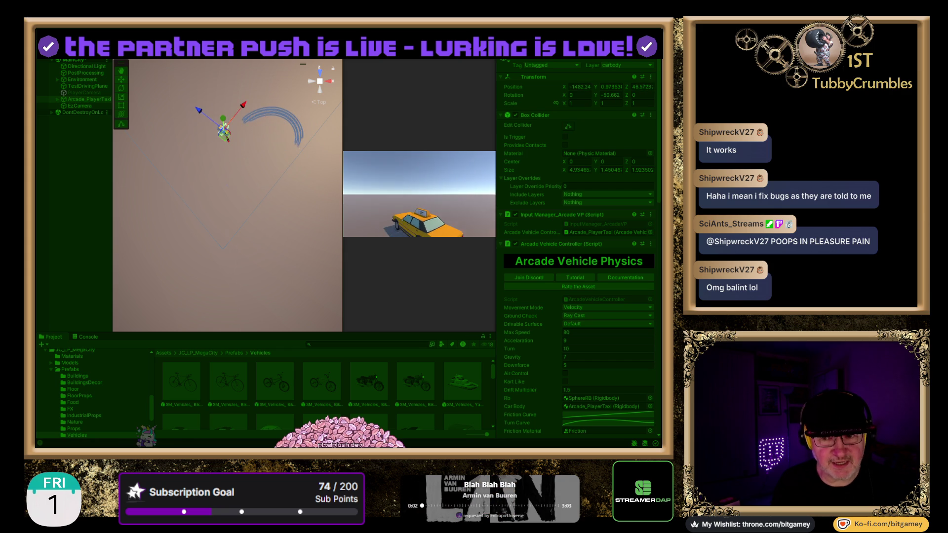
{"action": "key", "text": "a"}
{"action": "key", "text": "ctrl+p"}
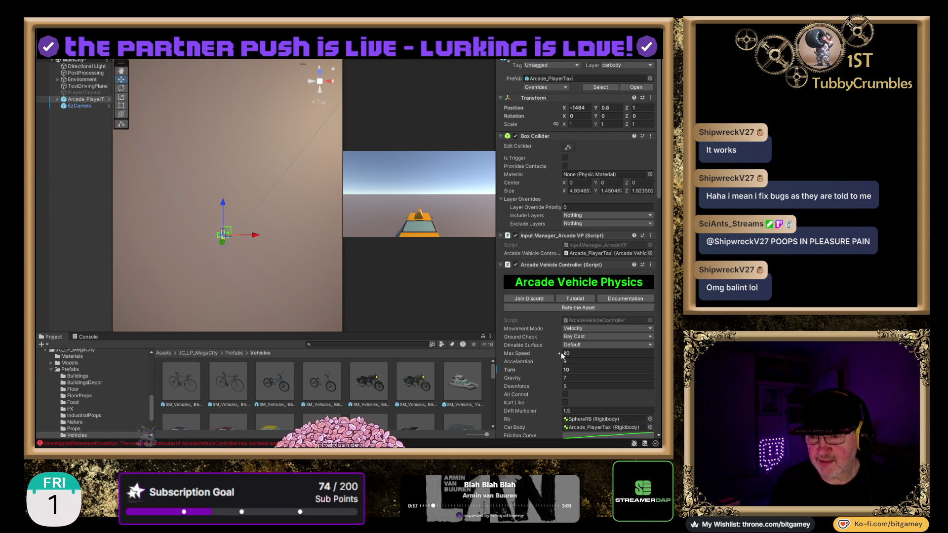
Change the Arcade Vehicle Controller's Turn value to 12 and start play mode
{"action": "left_click", "coordinate": [575, 371]}
{"action": "type", "text": "12"}
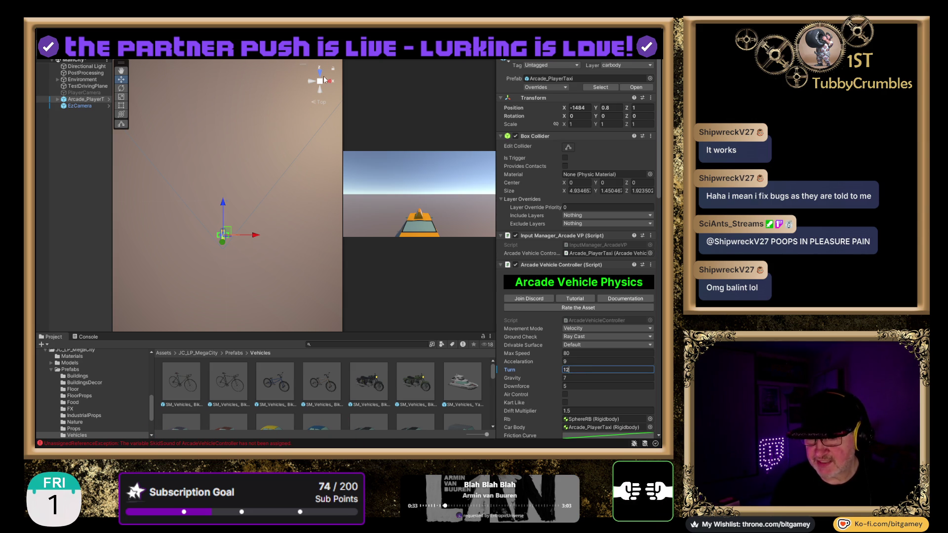
{"action": "key", "text": "ctrl+p"}
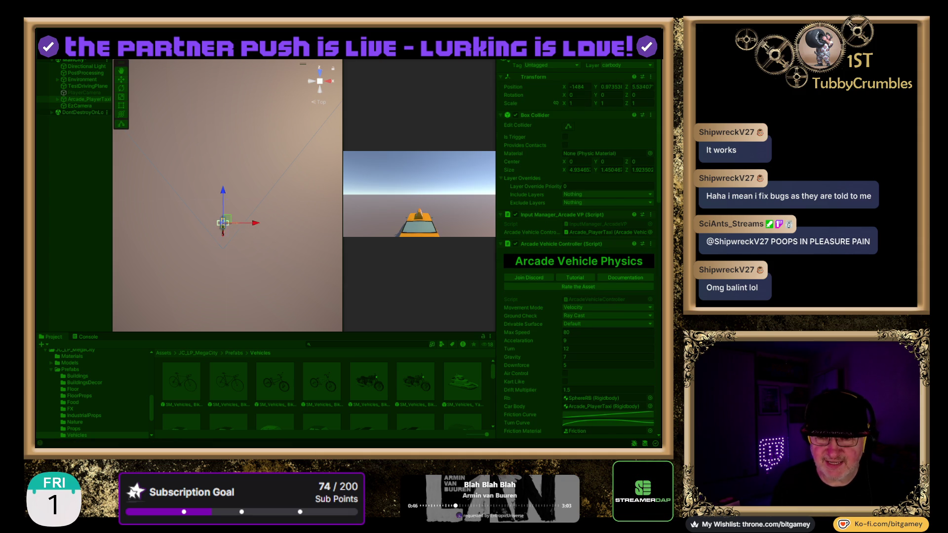
Drive the taxi through alternating left and right skidding arcs and straight runs, then stop play mode
{"action": "key", "text": "w"}
{"action": "key", "text": "a"}
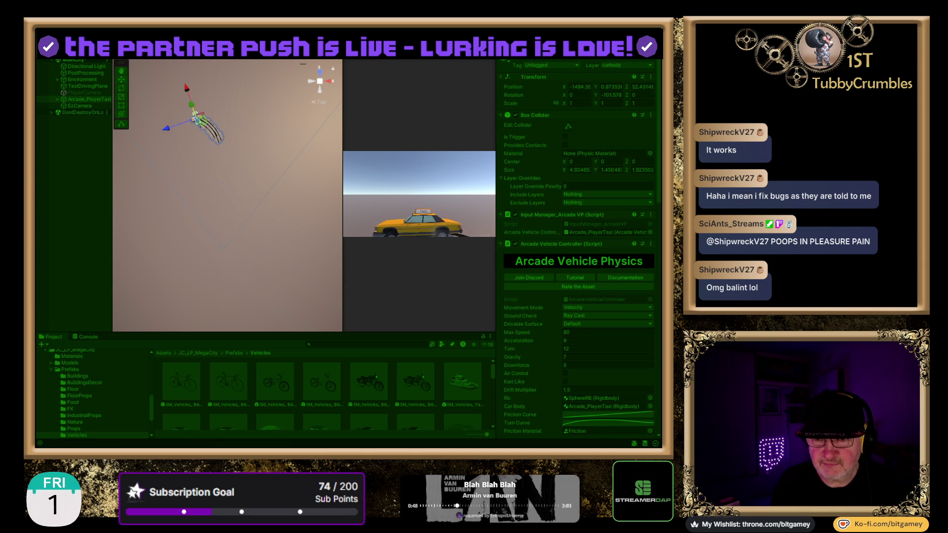
{"action": "key", "text": "w"}
{"action": "key", "text": "a"}
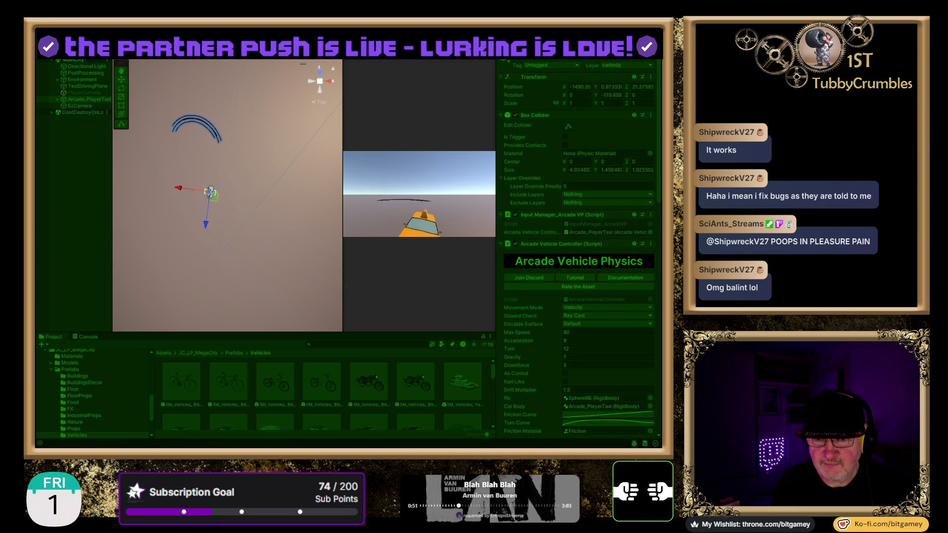
{"action": "key", "text": "w"}
{"action": "key", "text": "d"}
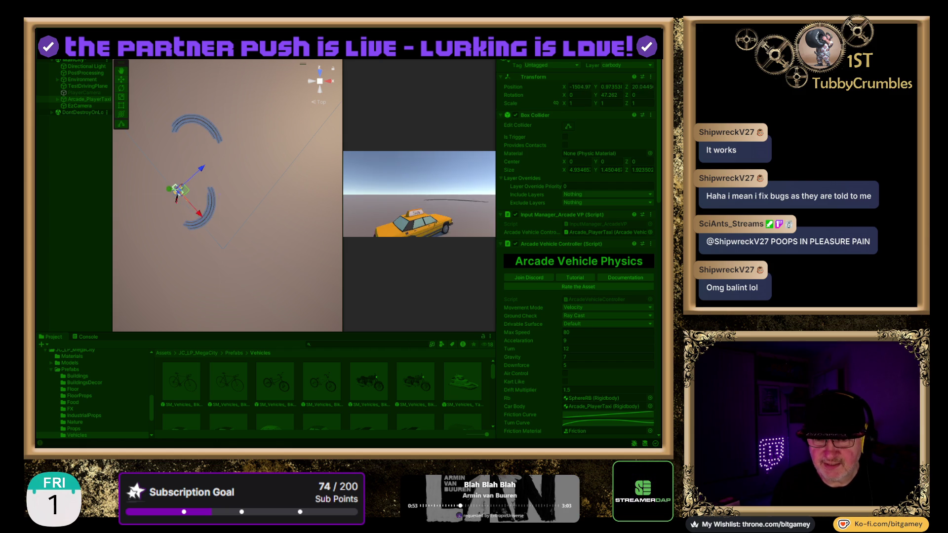
{"action": "key", "text": "w"}
{"action": "key", "text": "d"}
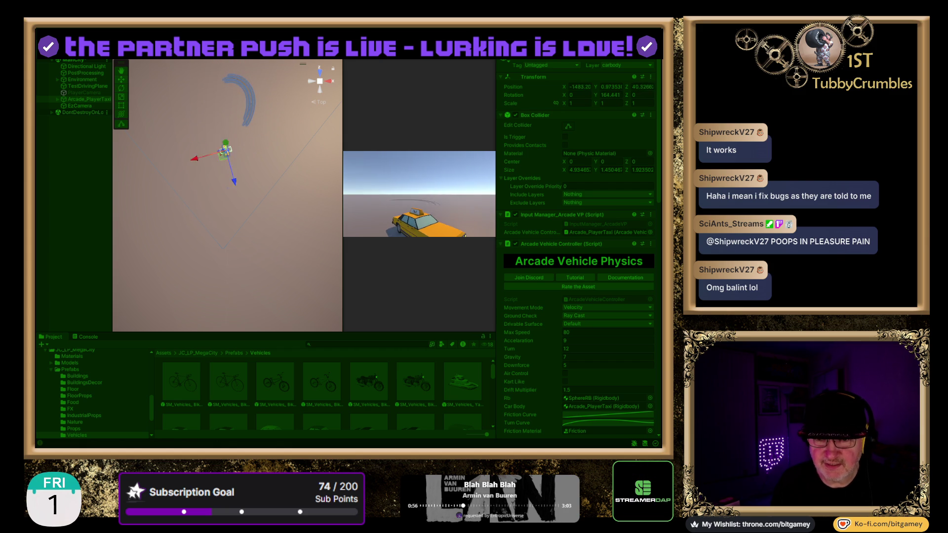
{"action": "key", "text": "w"}
{"action": "key", "text": "d"}
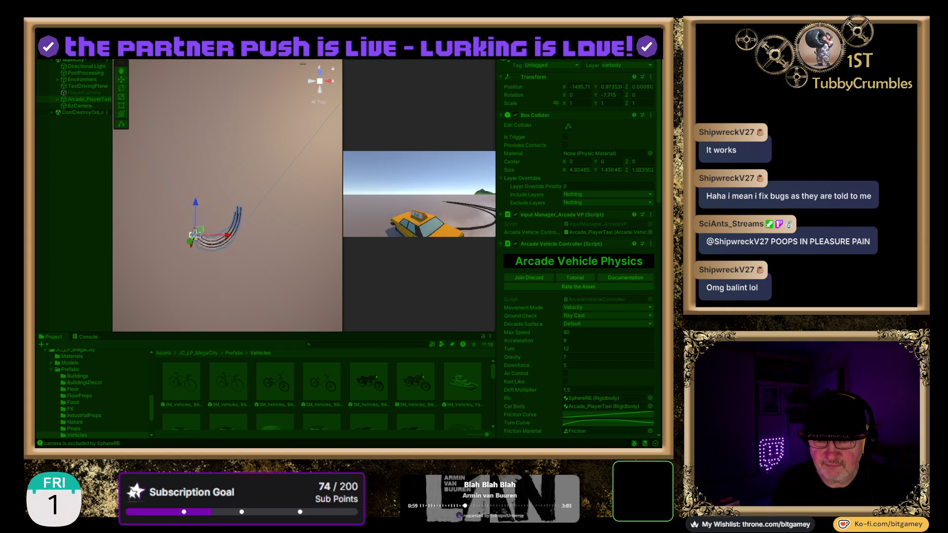
{"action": "key", "text": "w"}
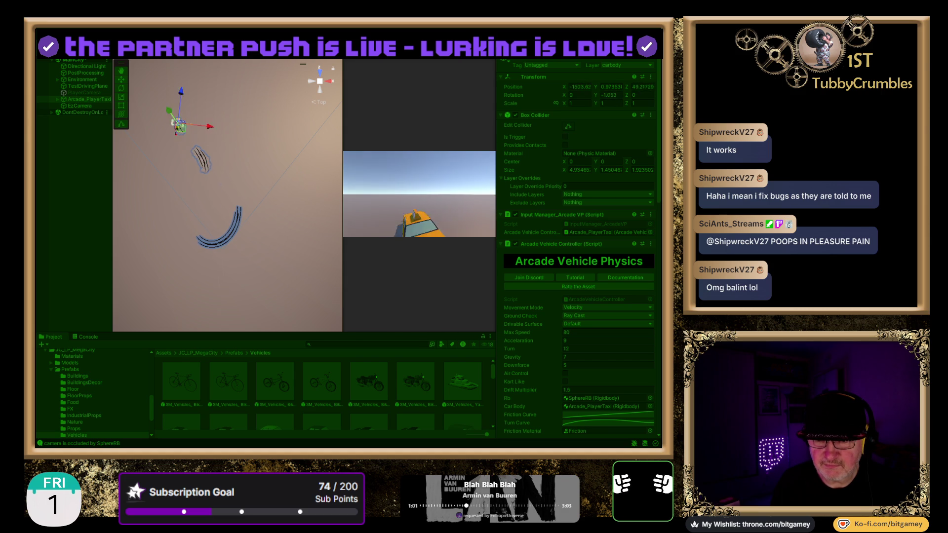
{"action": "key", "text": "w"}
{"action": "key", "text": "d"}
{"action": "key", "text": "w"}
{"action": "key", "text": "d"}
{"action": "key", "text": "w"}
{"action": "key", "text": "a"}
{"action": "key", "text": "w"}
{"action": "key", "text": "d"}
{"action": "key", "text": "w"}
{"action": "key", "text": "w"}
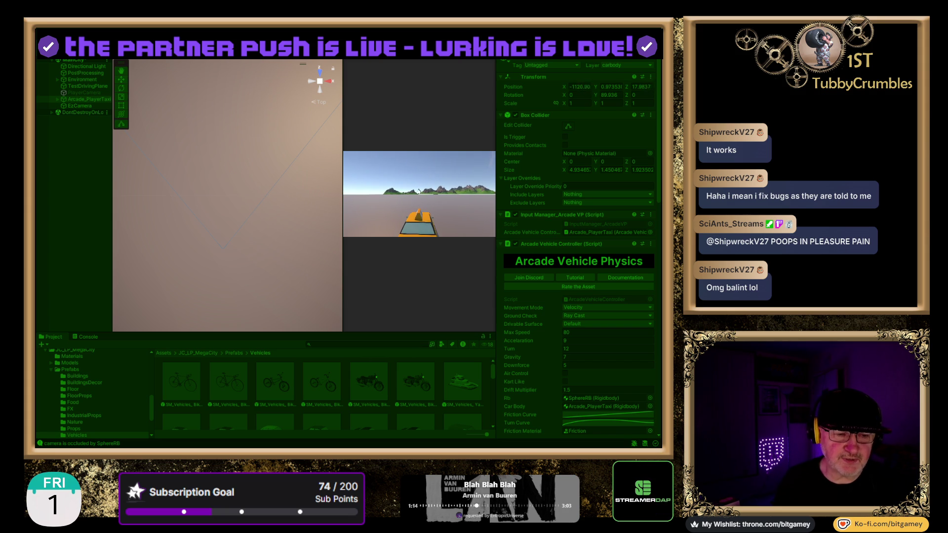
{"action": "key", "text": "w"}
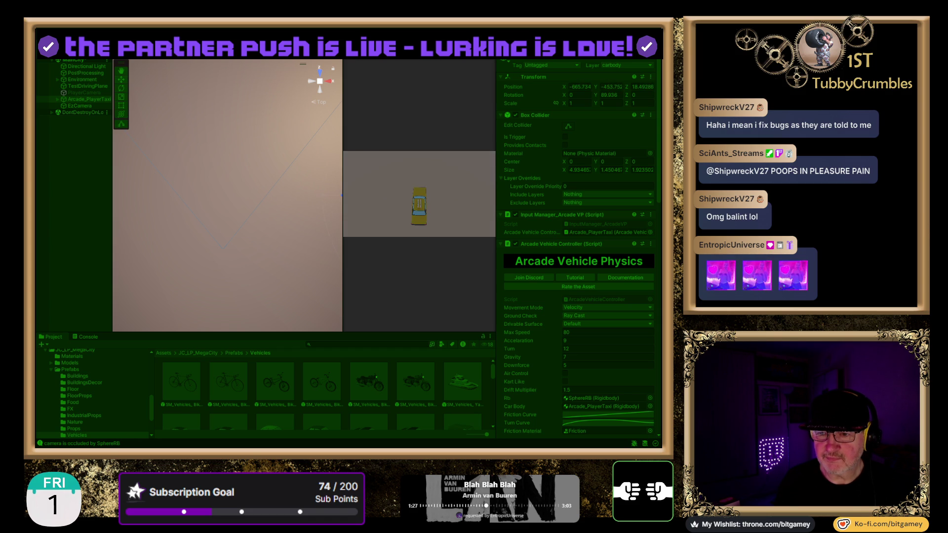
{"action": "key", "text": "ctrl+p"}
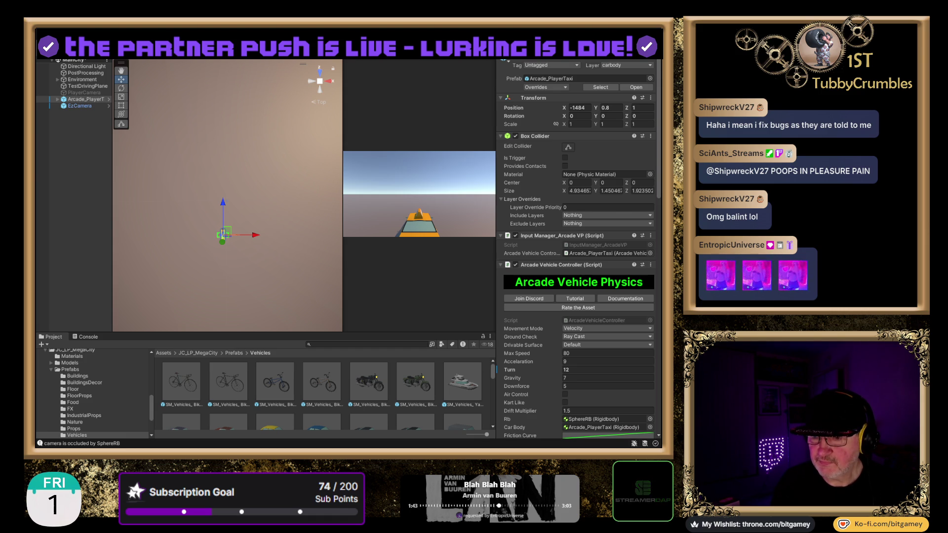
{"action": "scroll", "coordinate": [543, 407], "scroll_direction": "down", "scroll_amount": 3}
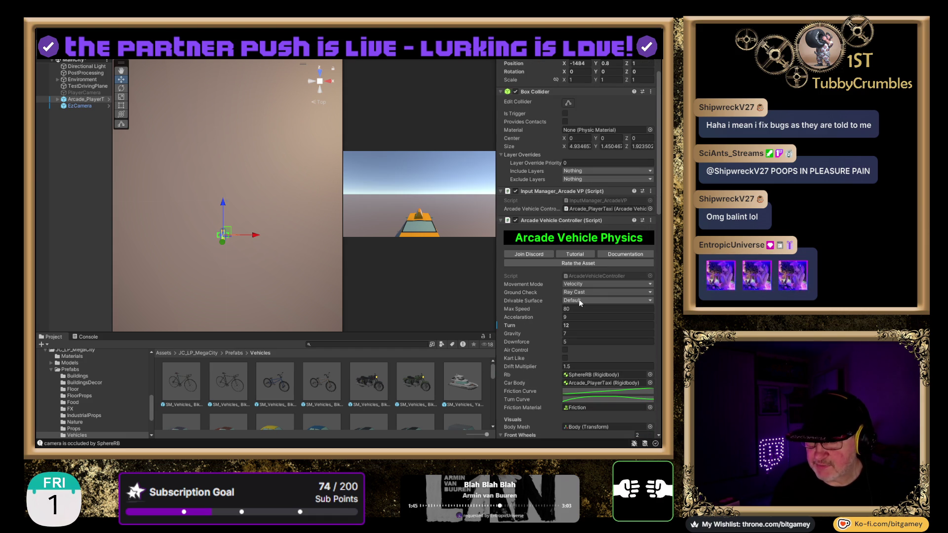
{"action": "scroll", "coordinate": [585, 304], "scroll_direction": "down", "scroll_amount": 1}
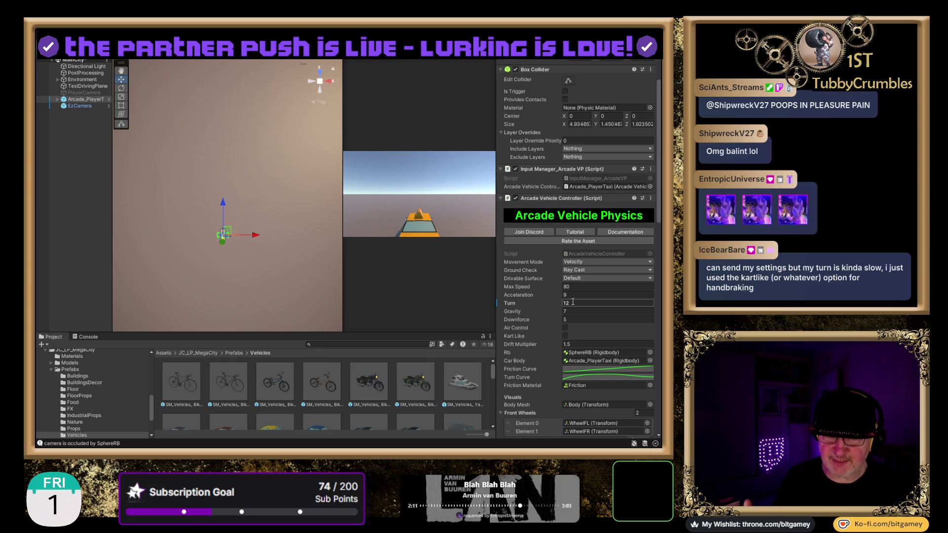
{"action": "key", "text": "Return"}
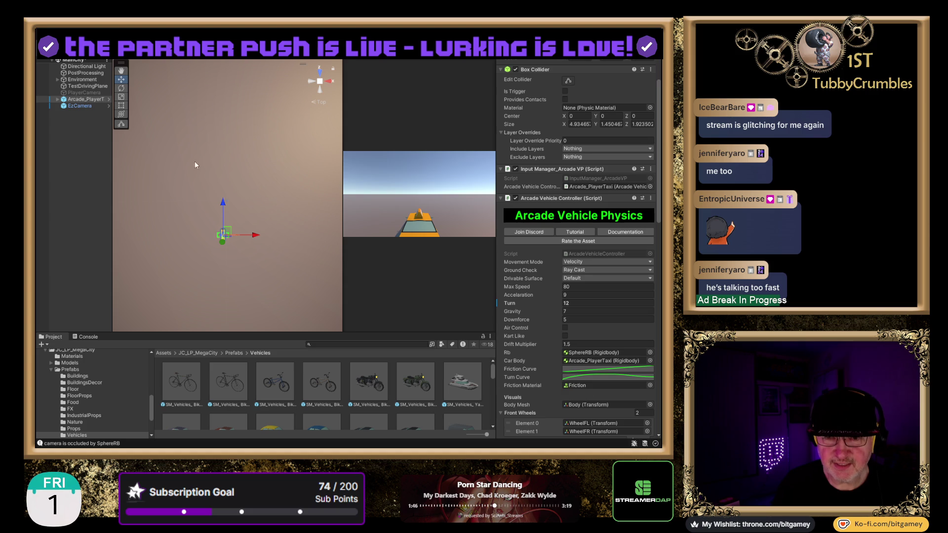
{"action": "left_click_drag", "start_coordinate": [114, 207], "coordinate": [145, 208]}
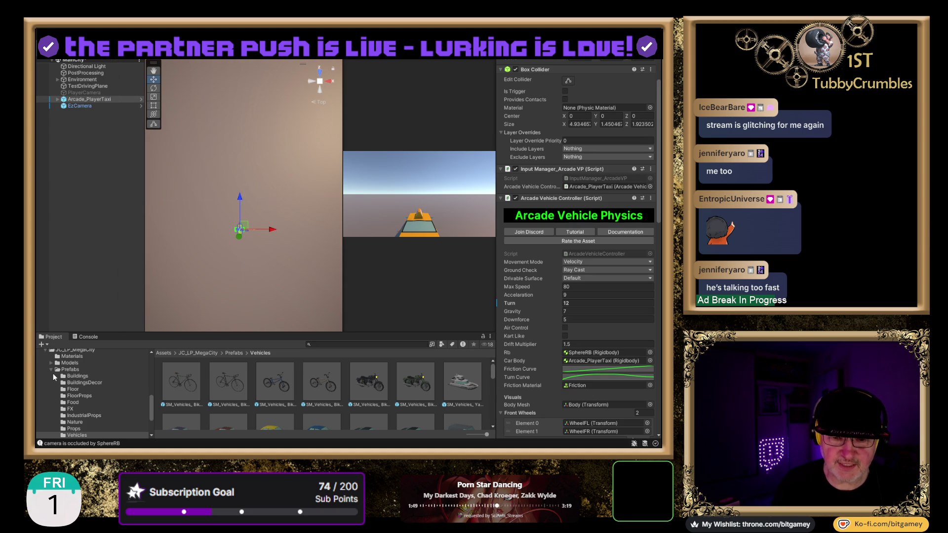
Collapse the Prefabs folder and scroll the Project tree up to the EazyCamera folder
{"action": "left_click", "coordinate": [51, 369]}
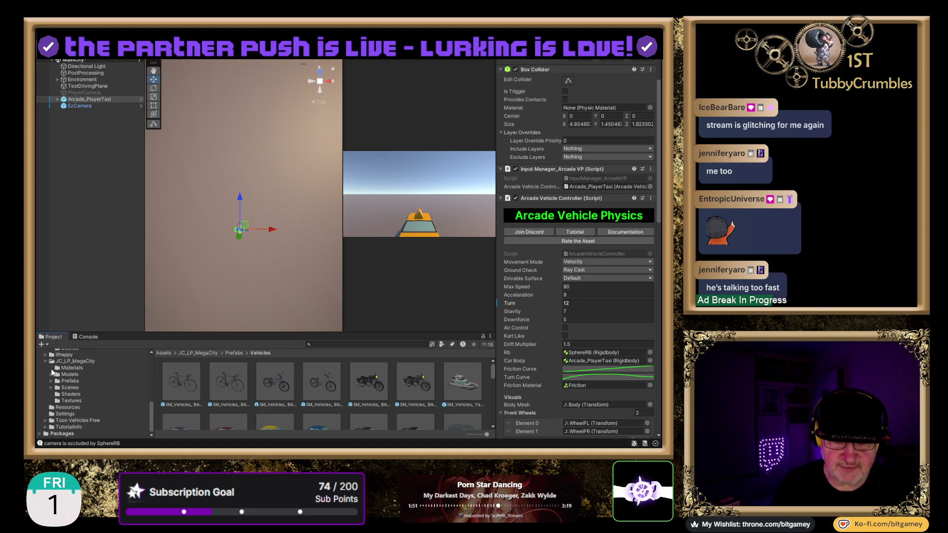
{"action": "scroll", "coordinate": [102, 390], "scroll_direction": "up", "scroll_amount": 10}
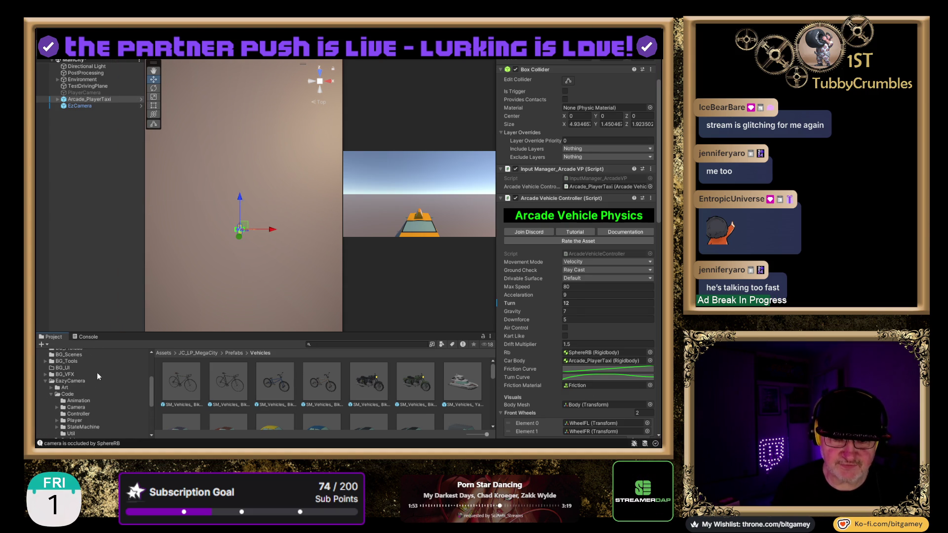